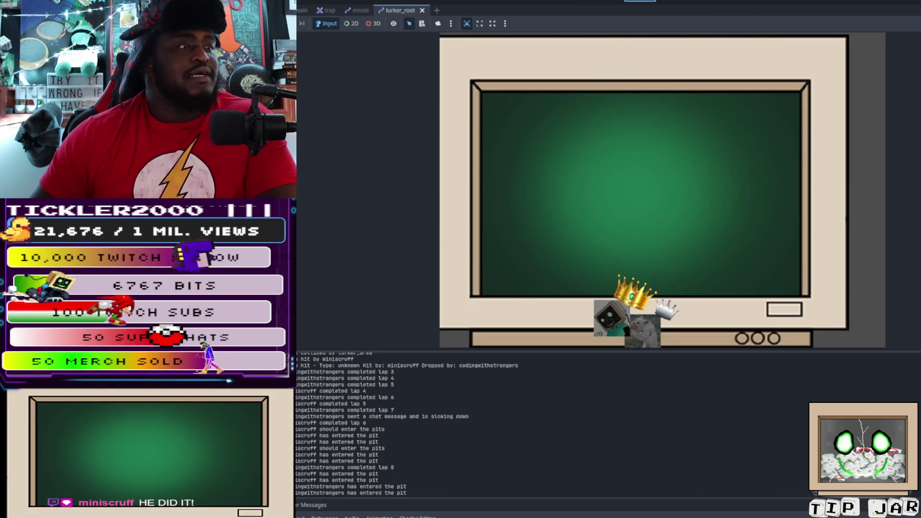
Stop the race test run and show the lurker.gd script in the Script workspace.
key("F8")
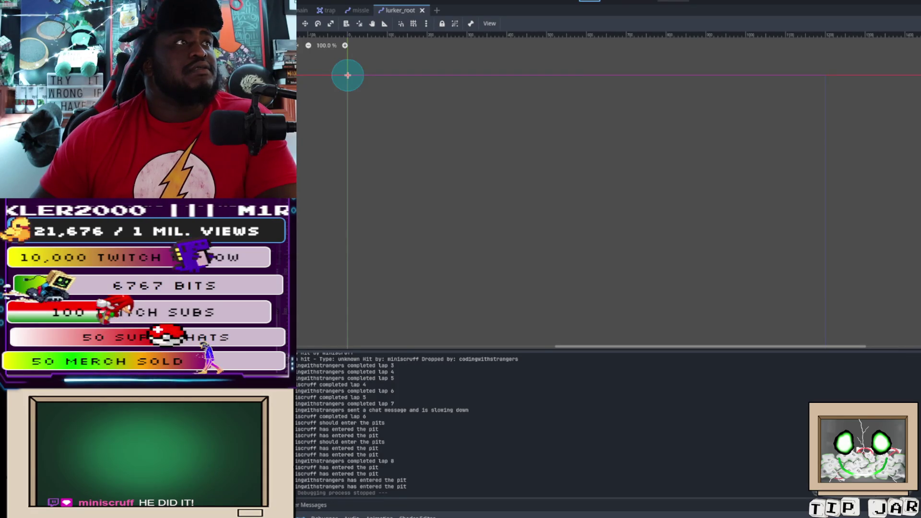
key("ctrl+F3")
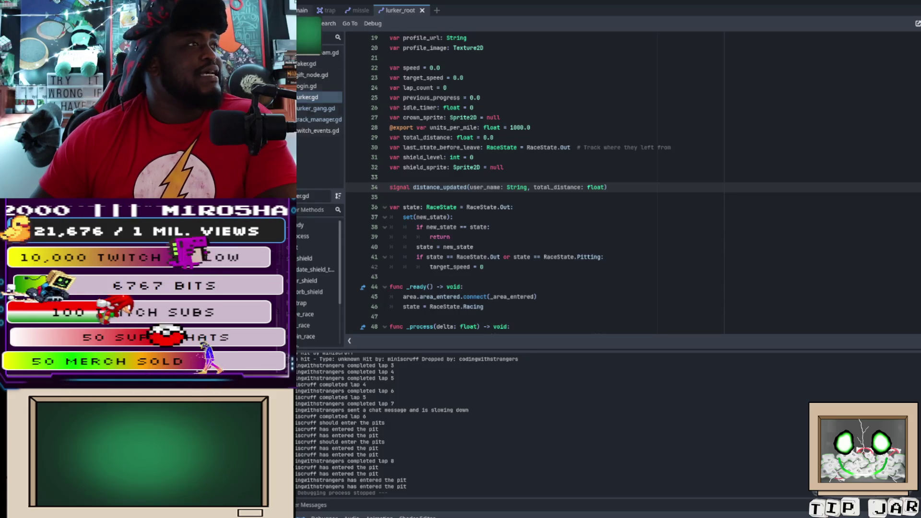
Switch to the main scene tab and display it in the 2D workspace.
key("ctrl+Tab")
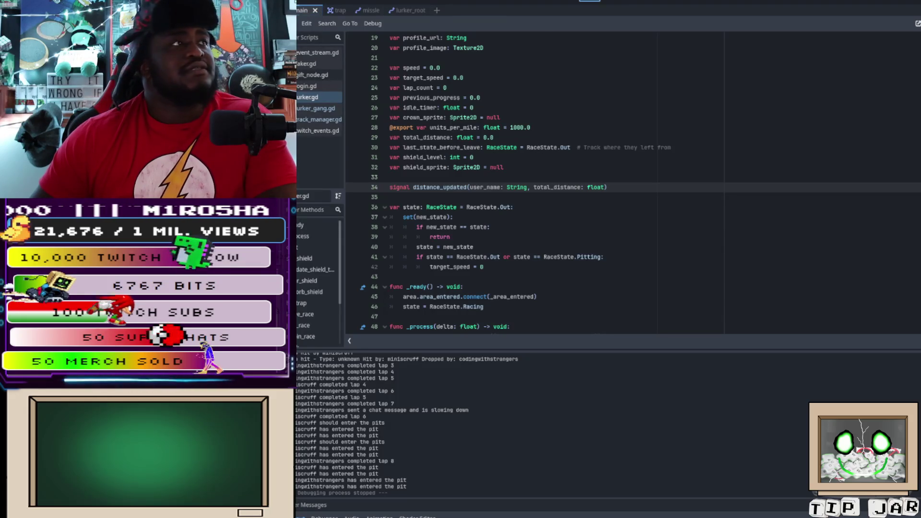
key("ctrl+F1")
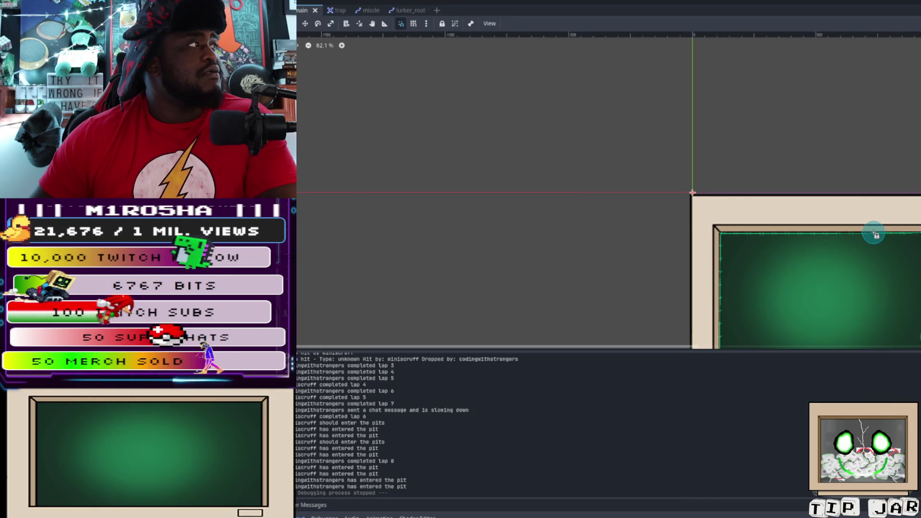
Hide the track artwork sprite and zoom the canvas to frame the green path outline.
key("ctrl+z")
scroll(599, 148, "down", 2)
scroll(600, 148, "down", 3)
scroll(806, 246, "up", 7)
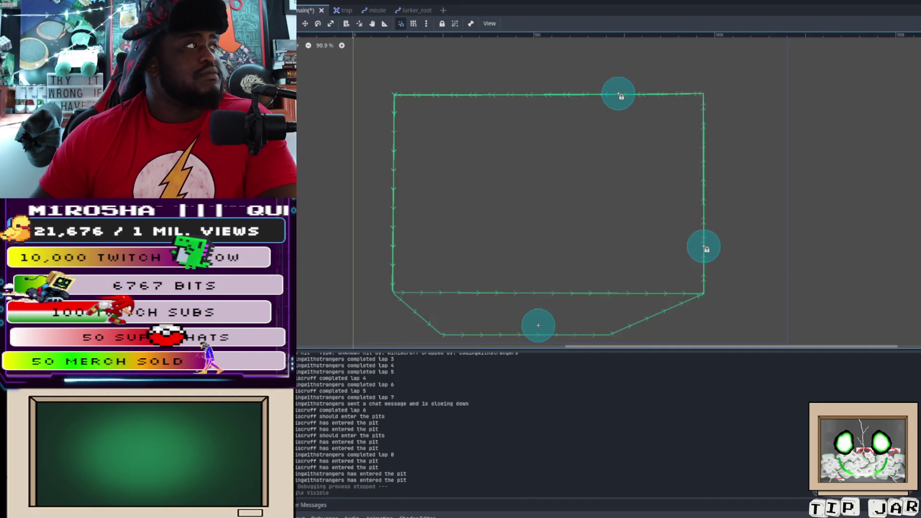
scroll(525, 110, "down", 1)
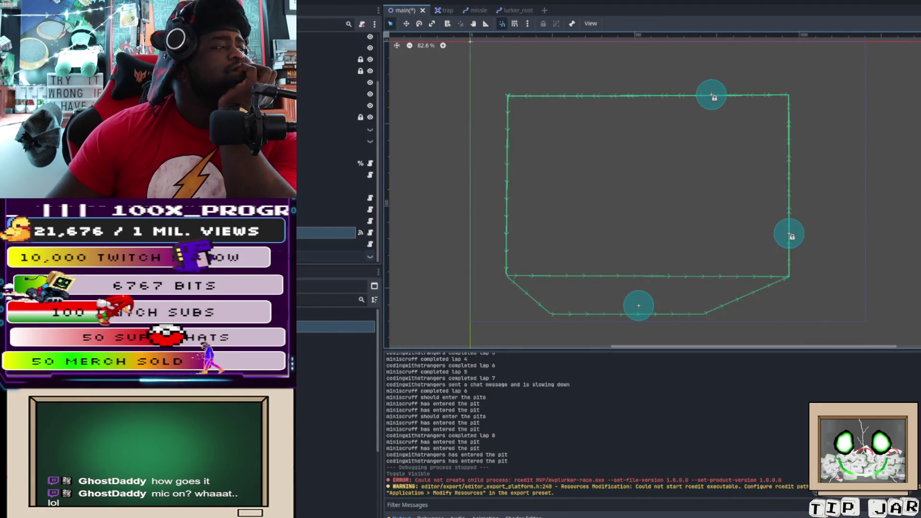
left_click(370, 256)
left_click(370, 256)
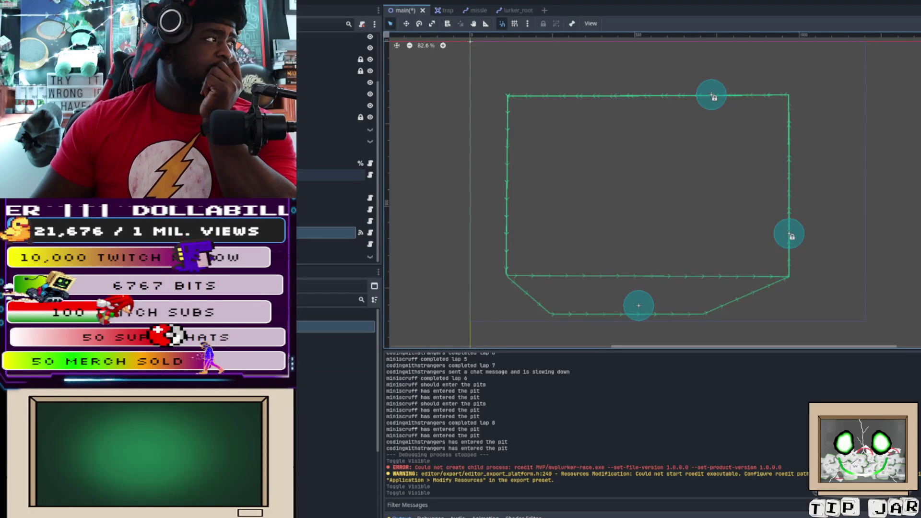
left_click(331, 175)
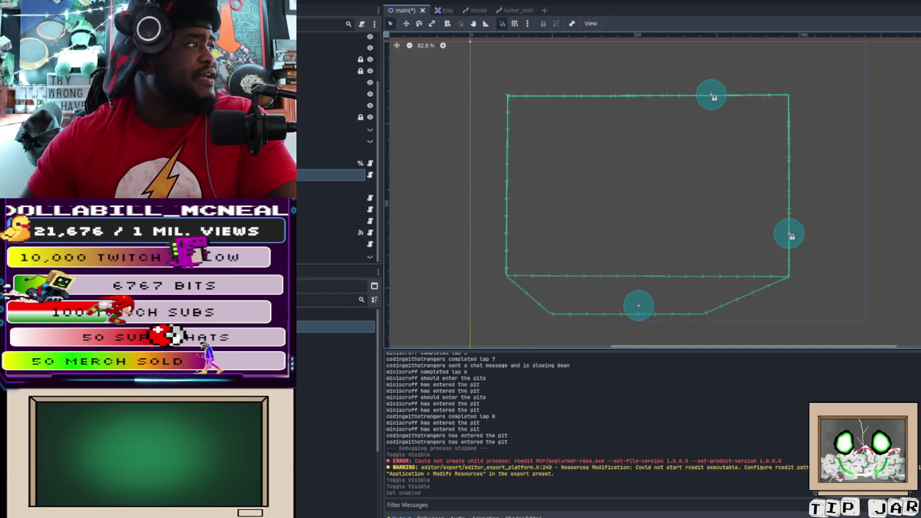
key("F5")
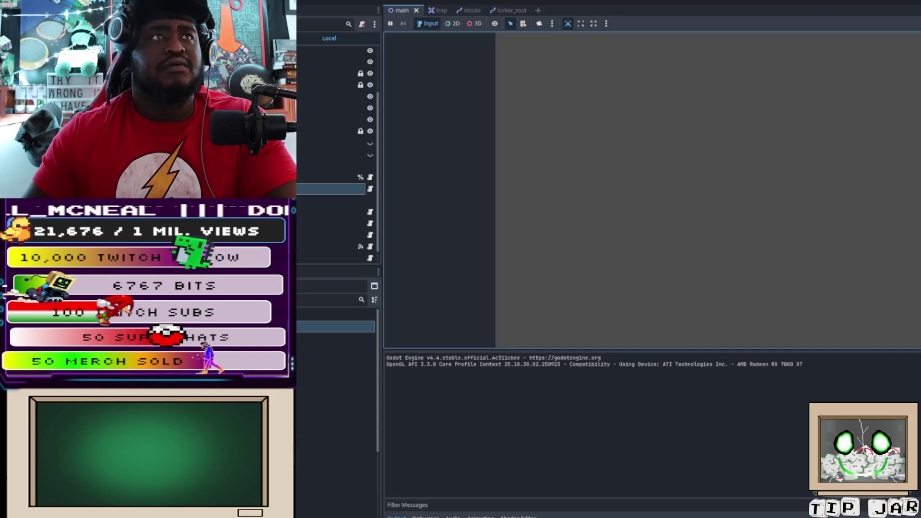
Stop the running game and return to the track editor.
key("F8")
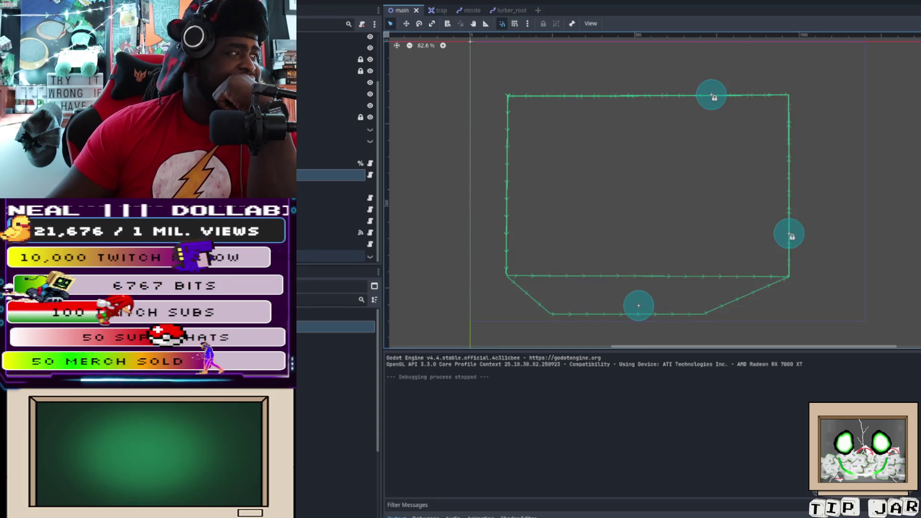
scroll(335, 144, "down", 5)
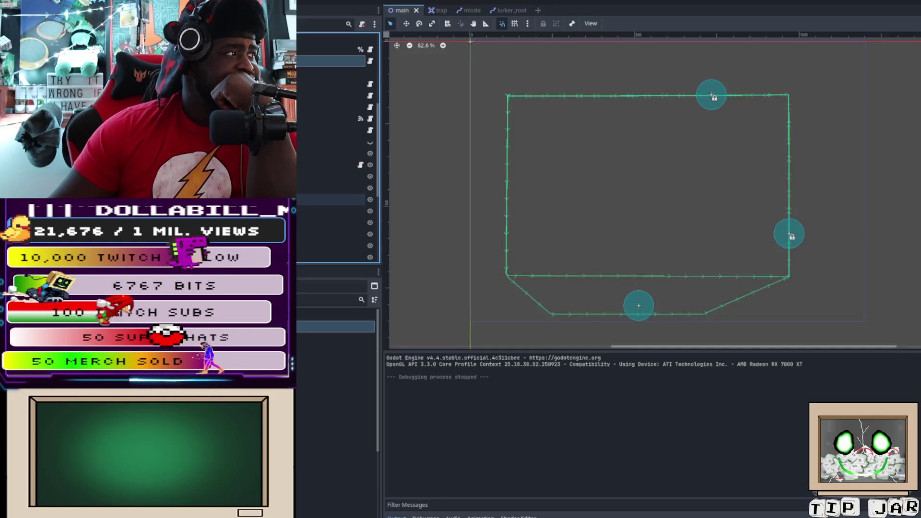
scroll(335, 176, "up", 2)
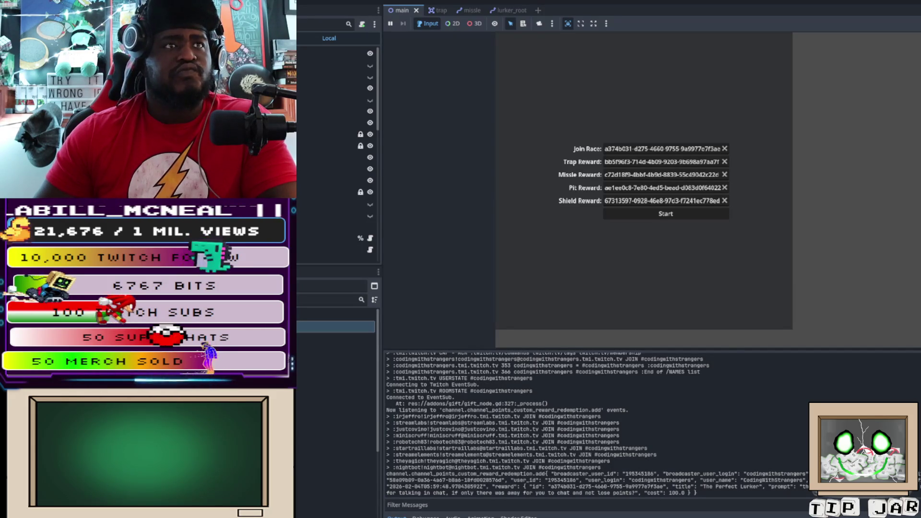
Start the race in the game's reward form using the entered channel-point reward IDs.
left_click(665, 213)
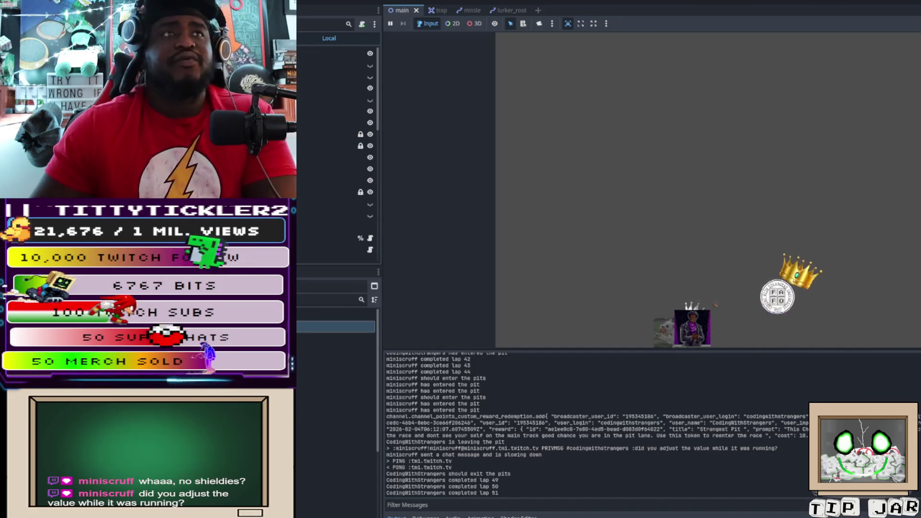
Stop the race run after lap 52 and return to the main track scene.
key("F8")
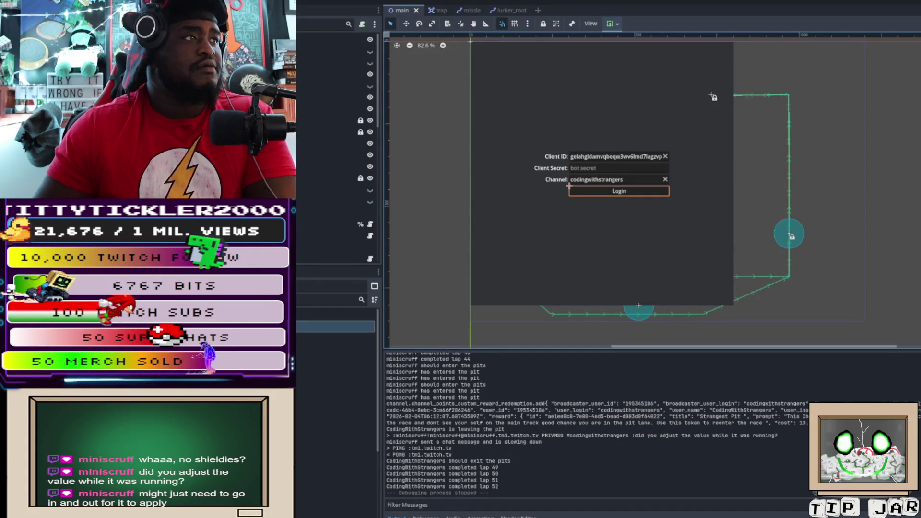
Go through the trap scene tab to open the lurker_root scene in the 2D editor.
left_click(437, 10)
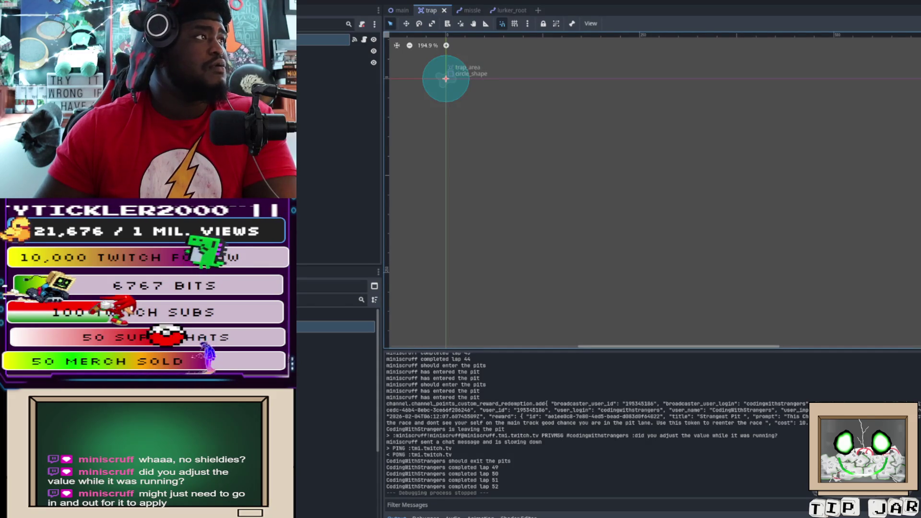
left_click(502, 11)
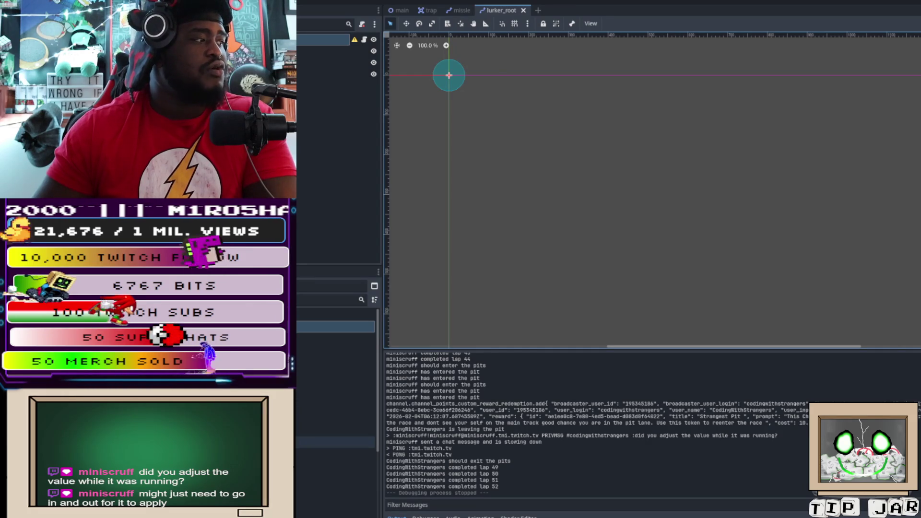
Select the node in the lurker_root Scene dock and open lurker.gd in the Script editor.
left_click(336, 443)
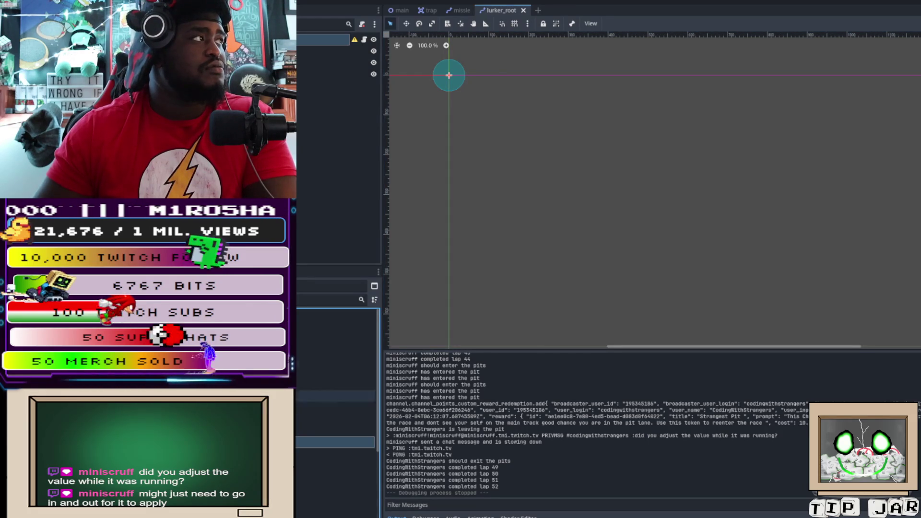
key("ctrl+F3")
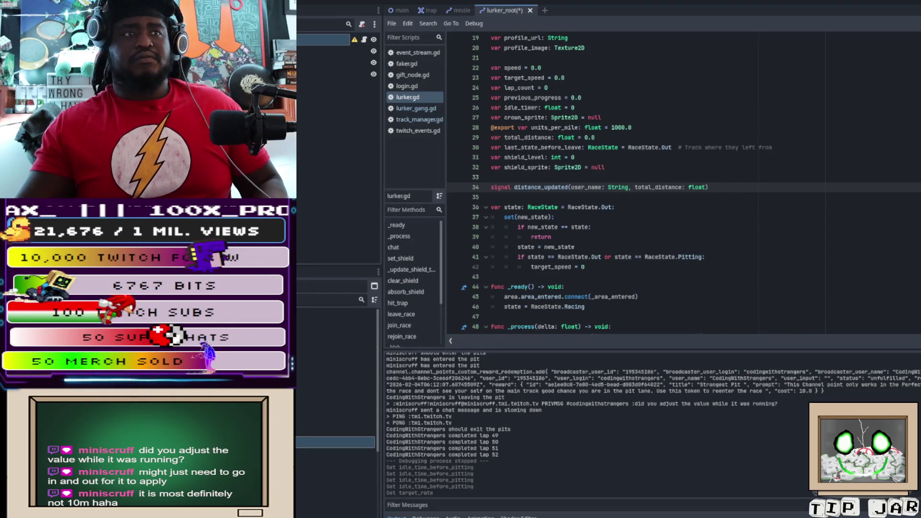
Launch the overlay, authenticate with Twitch via Login, and start the race.
key("F5")
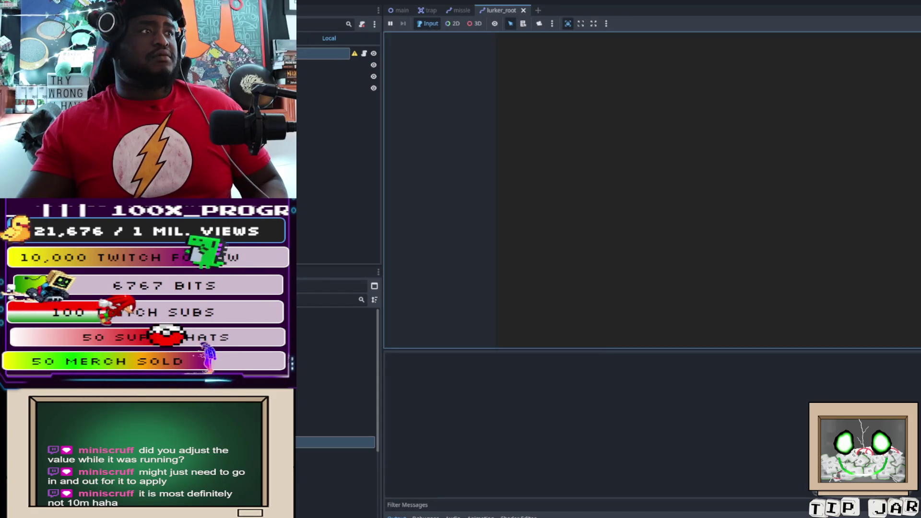
left_click(663, 200)
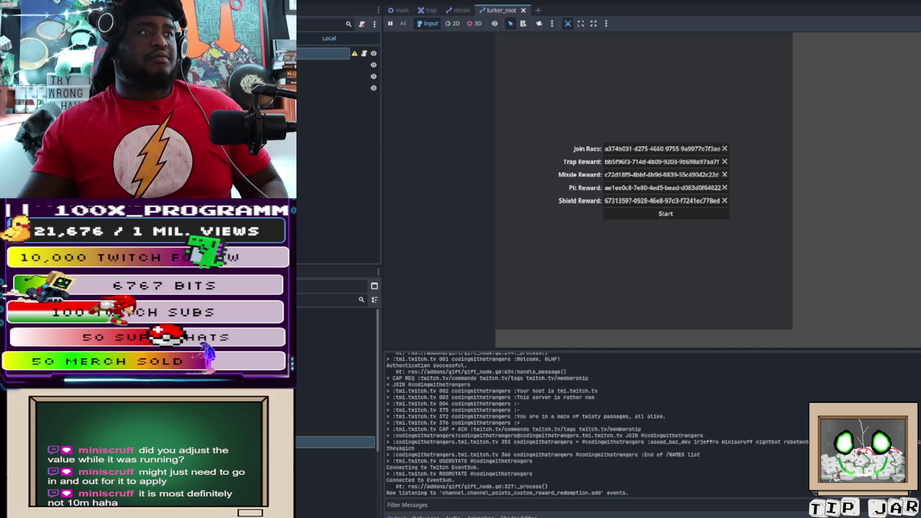
left_click(665, 213)
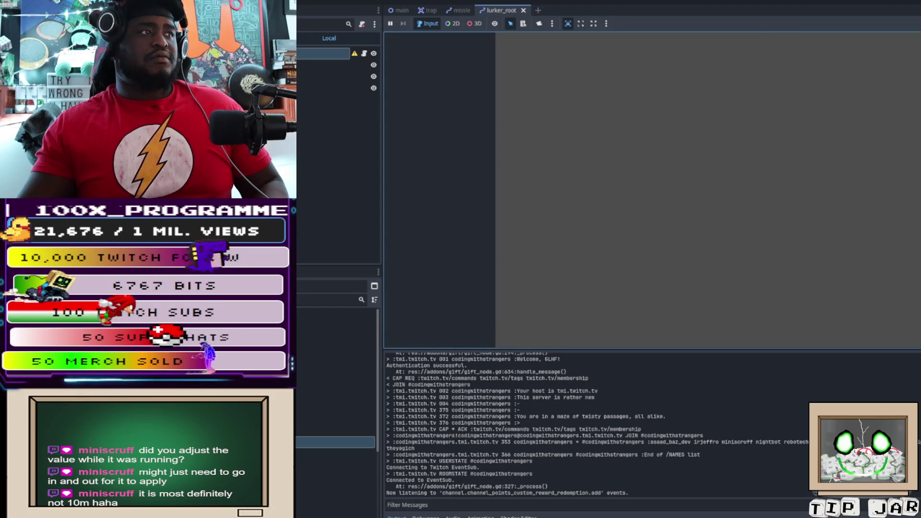
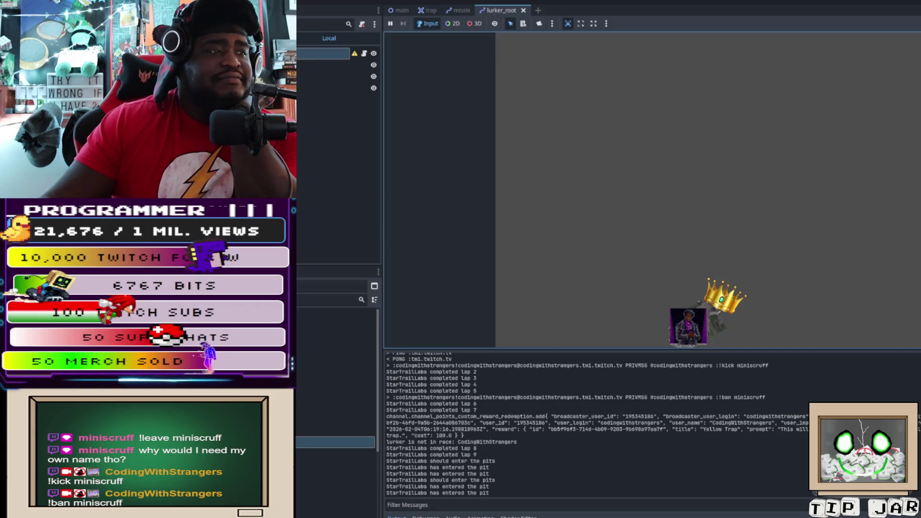
Stop the running game with F8 to return to the lurker.gd script.
key("F8")
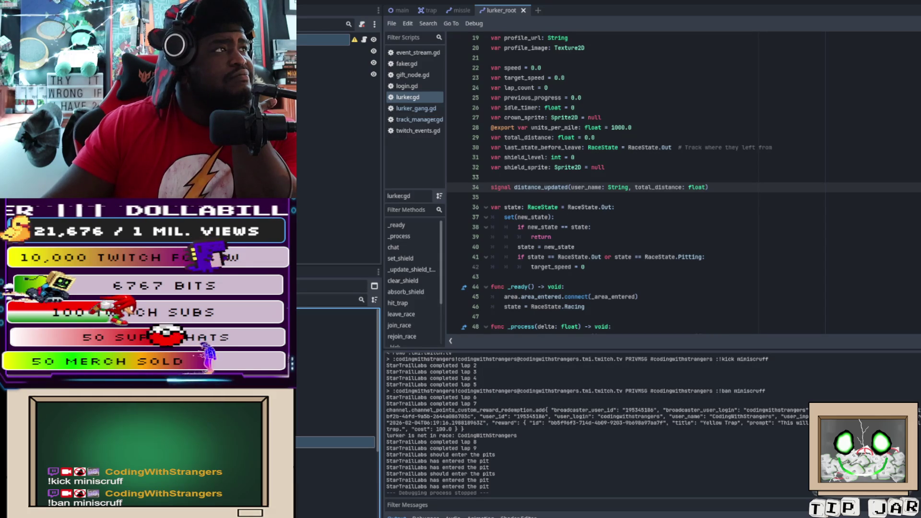
scroll(633, 182, "down", 6)
scroll(633, 182, "up", 12)
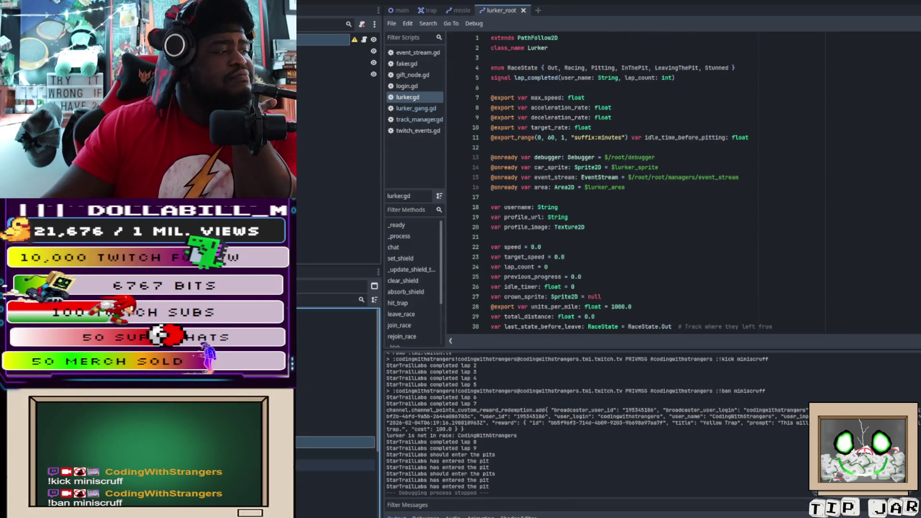
mouse_move(336, 442)
left_mouse_down()
mouse_move(413, 142)
mouse_move(408, 150)
left_mouse_up()
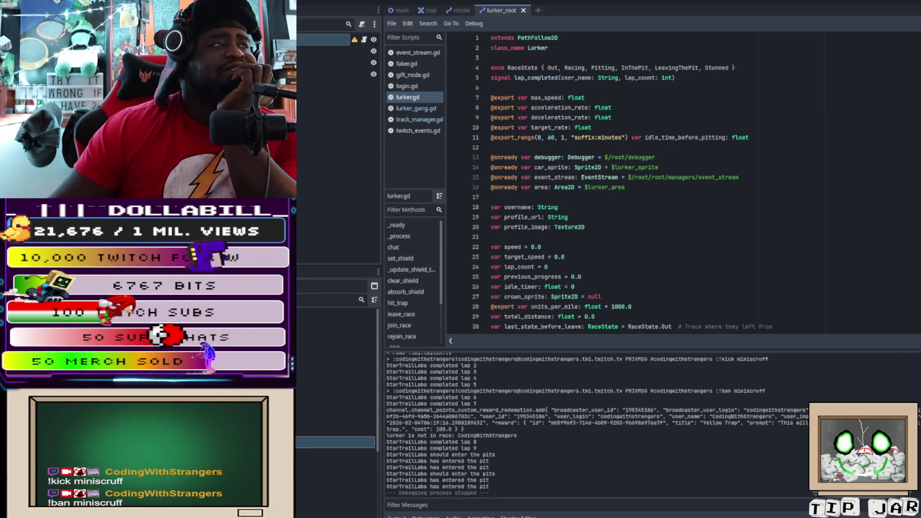
scroll(636, 183, "down", 6)
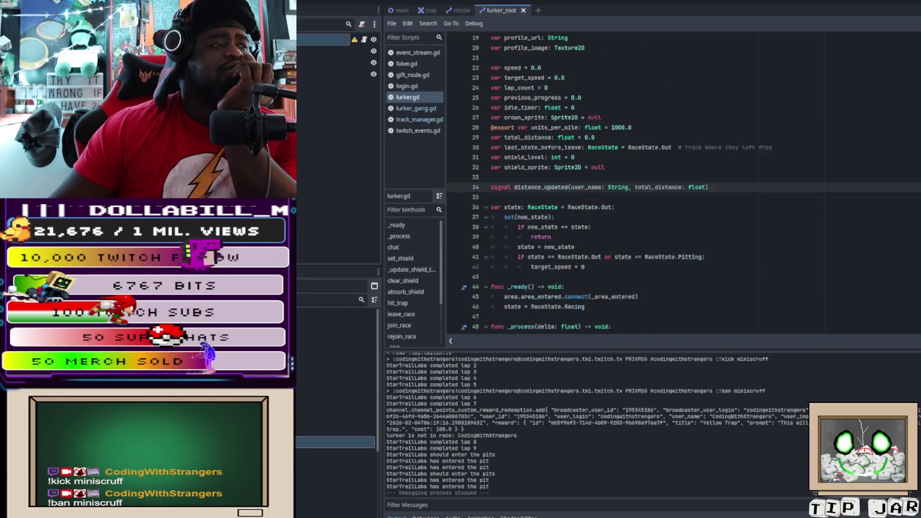
scroll(636, 182, "down", 1)
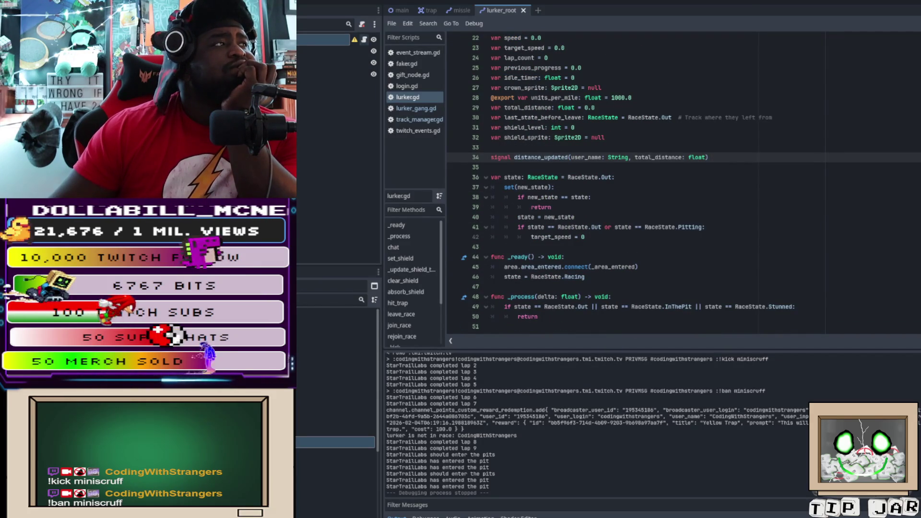
Drag lurker_root.tscn onto the script list to show lurker.gd properties like Idle Time Before Pitting.
left_click(331, 51)
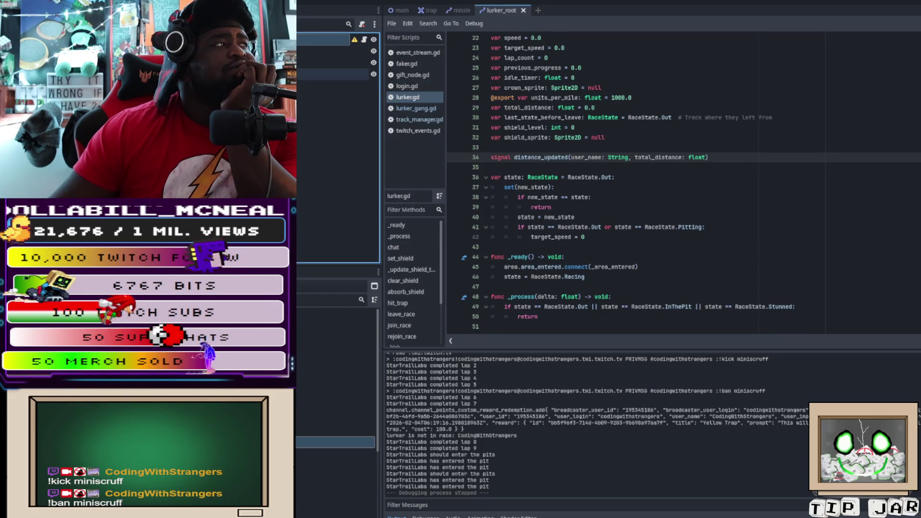
left_click(335, 336)
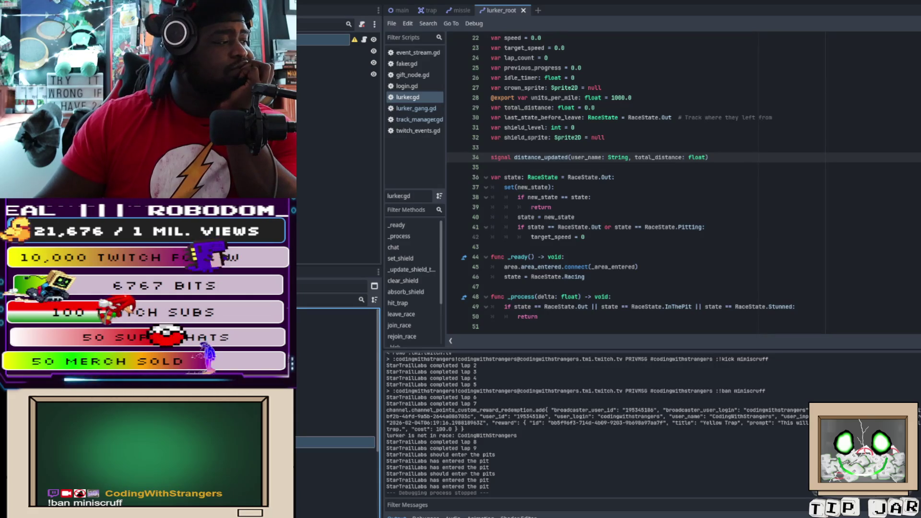
scroll(633, 182, "down", 1)
mouse_move(489, 27)
left_mouse_down()
mouse_move(540, 14)
mouse_move(472, 11)
mouse_move(386, 124)
mouse_move(403, 145)
left_mouse_up()
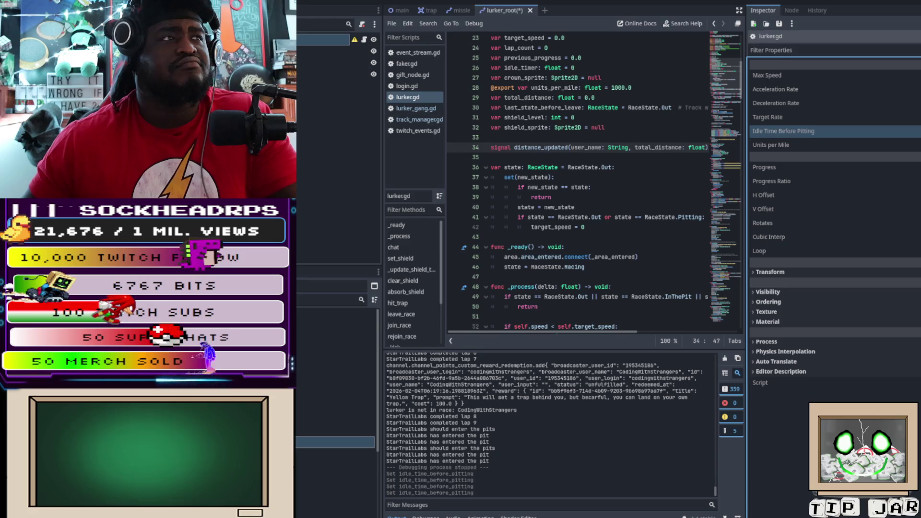
Inspect the lurker.gd script resource, checking the Lurker node's signals before returning to Inspector.
left_click(770, 36)
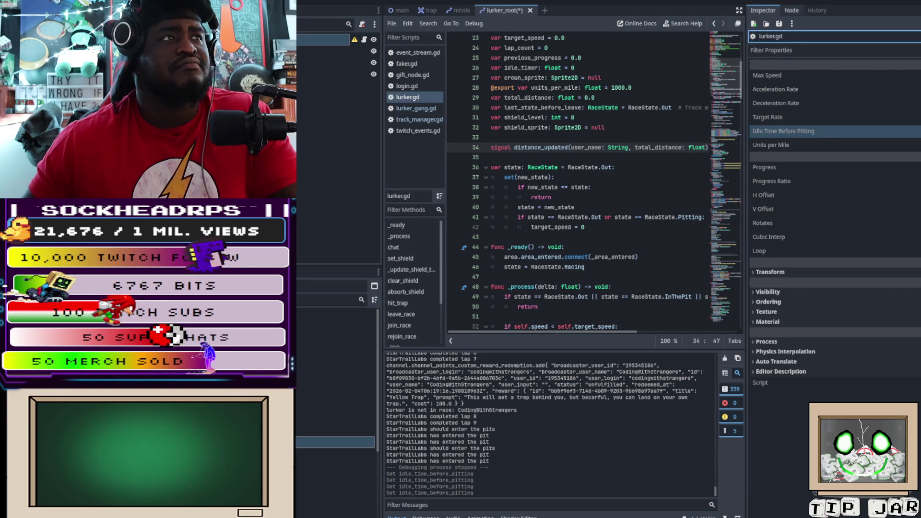
left_click(791, 10)
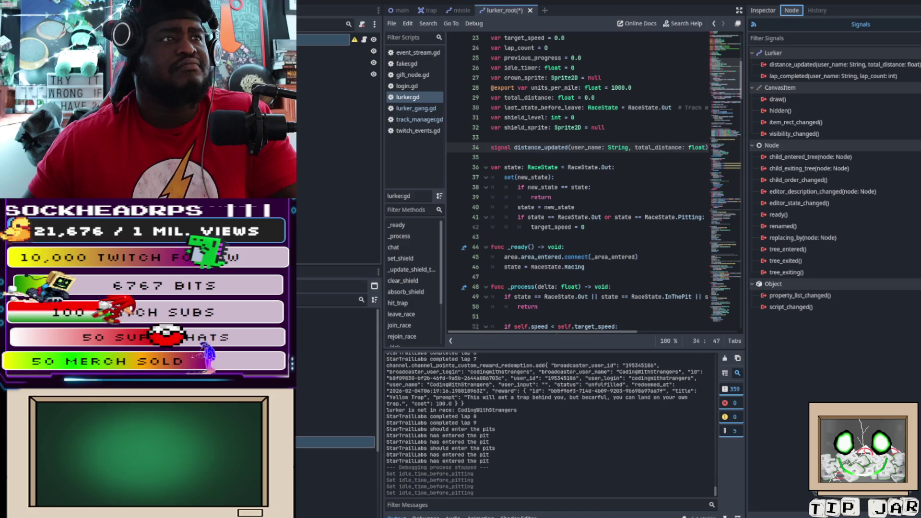
left_click(763, 10)
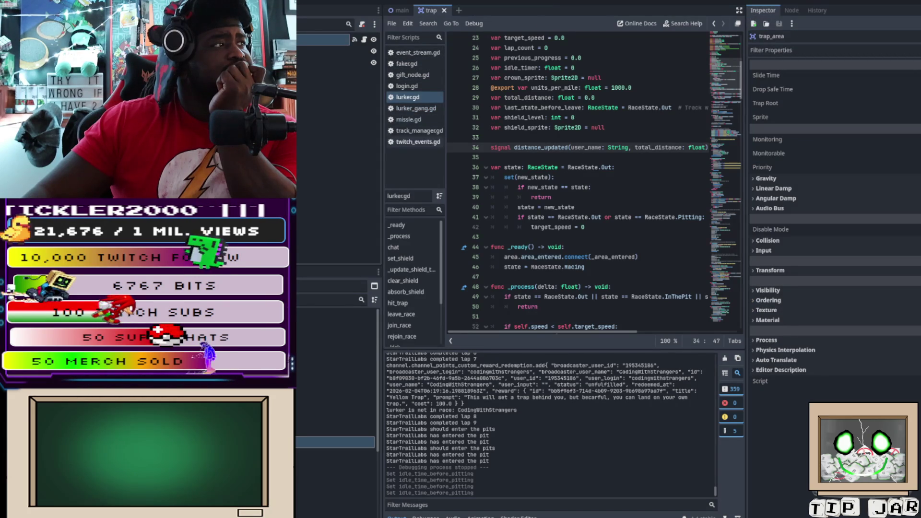
Open and close missle.gd, then reopen the lurker_root scene.
left_click(408, 120)
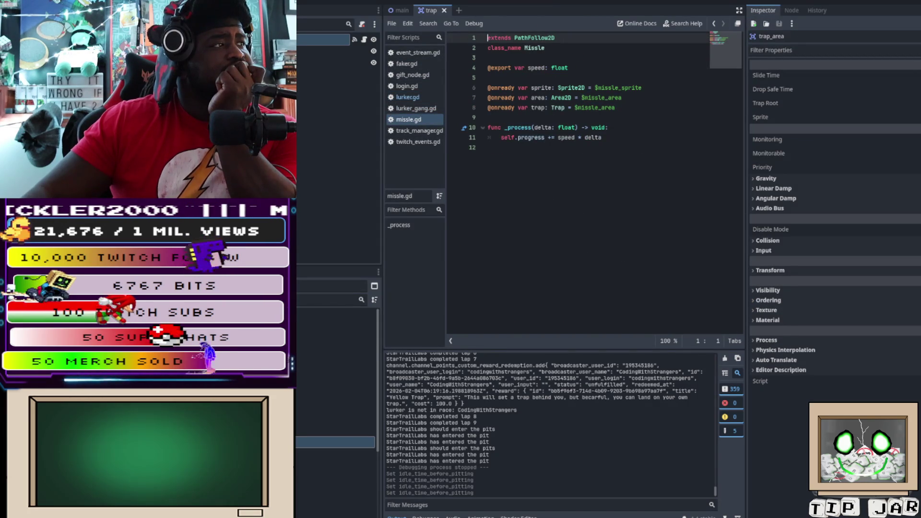
key("ctrl+w")
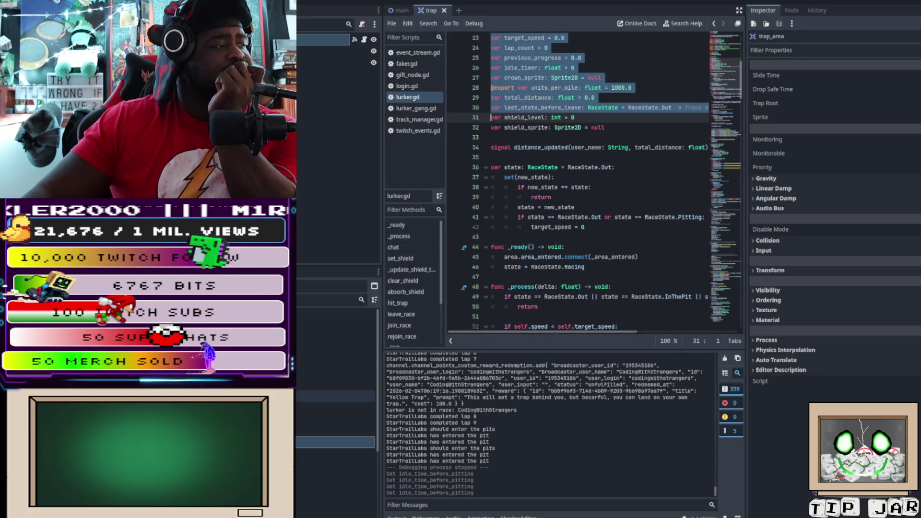
double_click(336, 442)
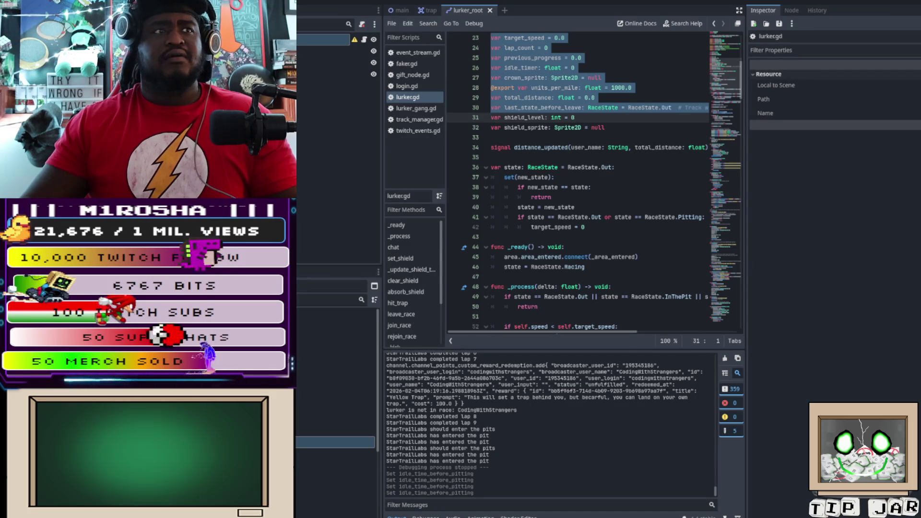
Clear the lurker.gd resource Path field, bringing up the GDScript class reference page.
left_click(791, 99)
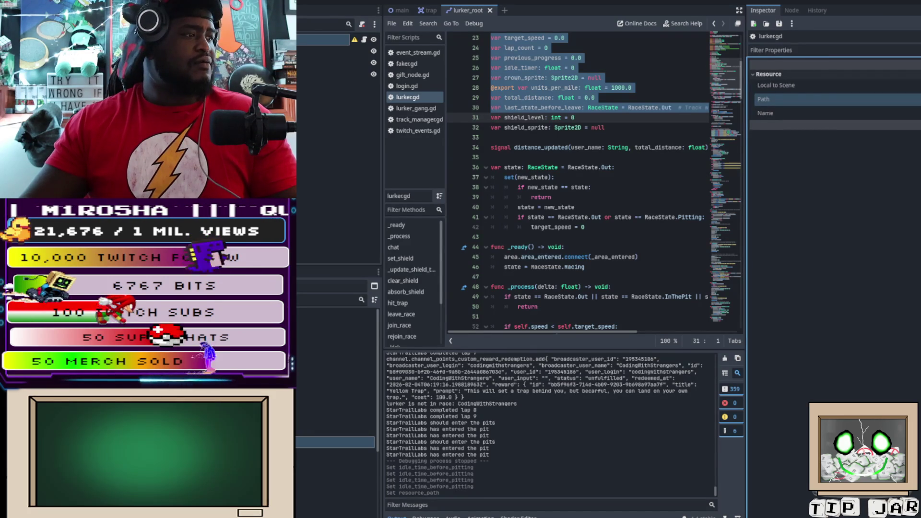
left_click(336, 364)
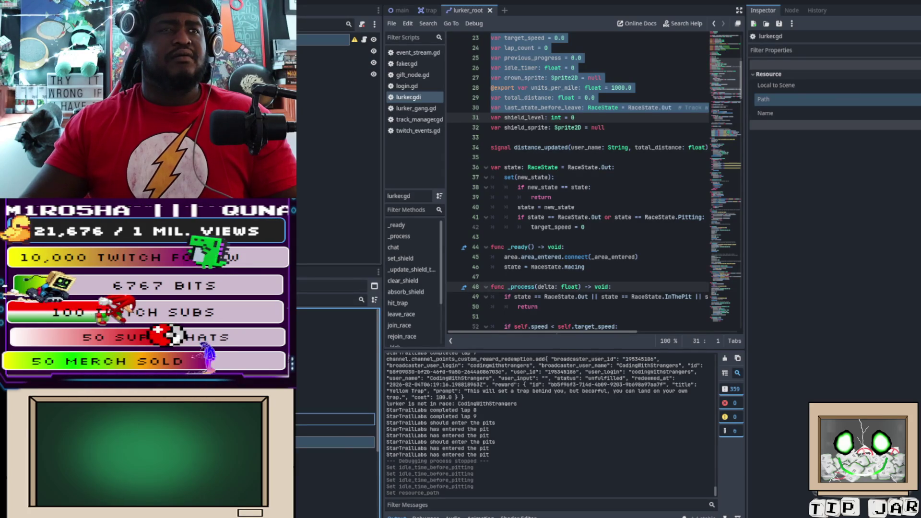
left_click(835, 239)
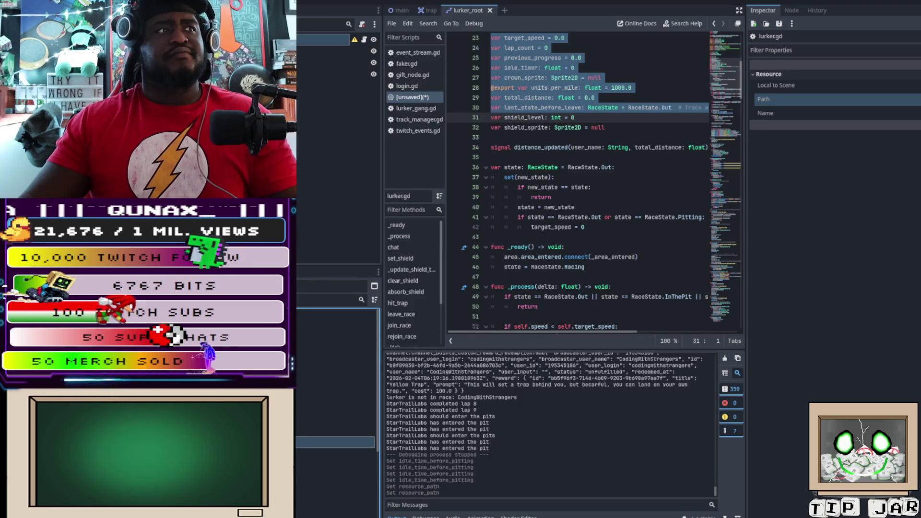
left_click(834, 287)
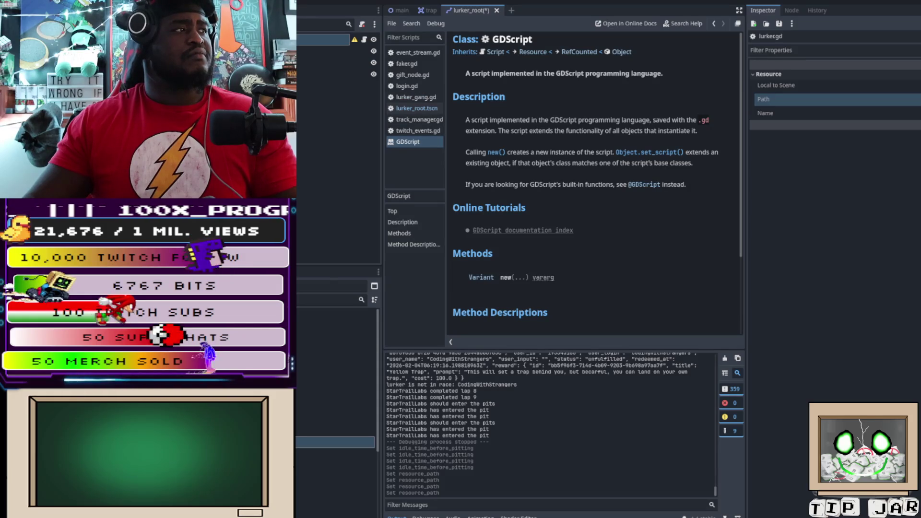
Close the GDScript reference page and the lurker_root scene tab, leaving the trap scene.
key("ctrl+w")
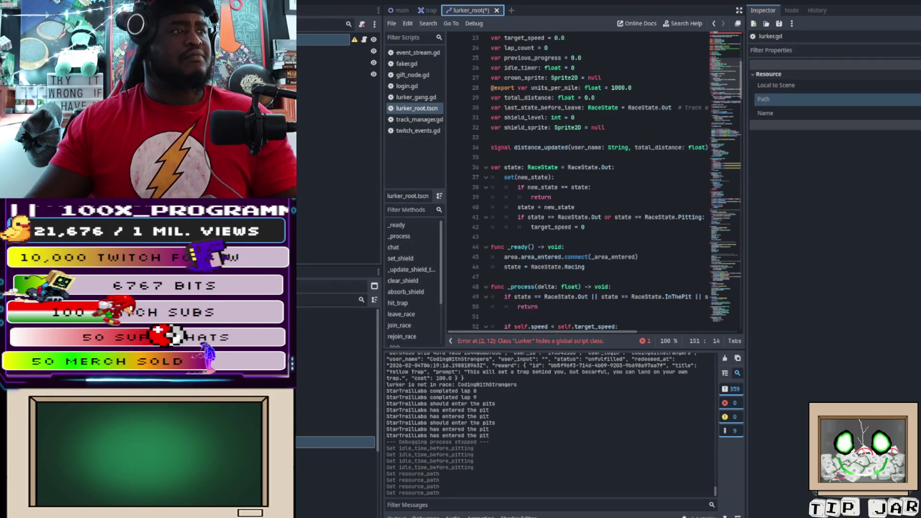
key("ctrl+shift+w")
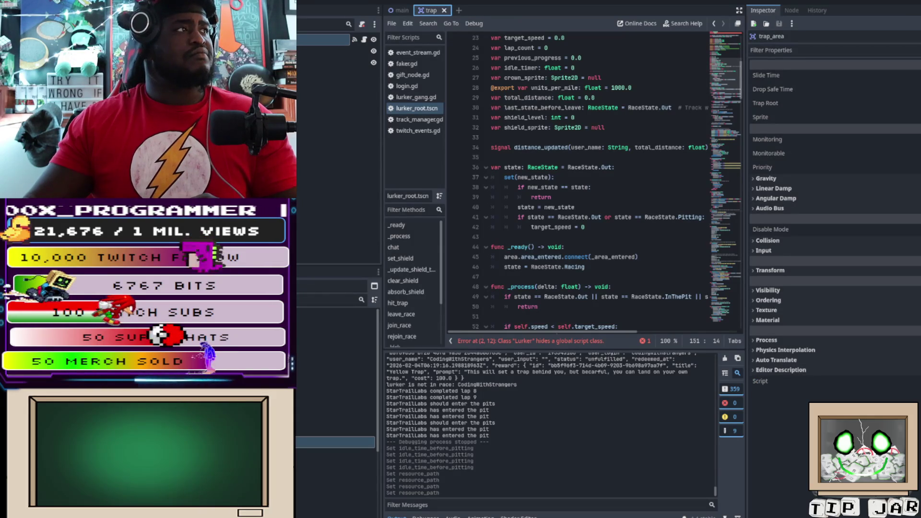
Close the trap and main scenes, returning to the Inspector properties panel.
key("ctrl+Tab")
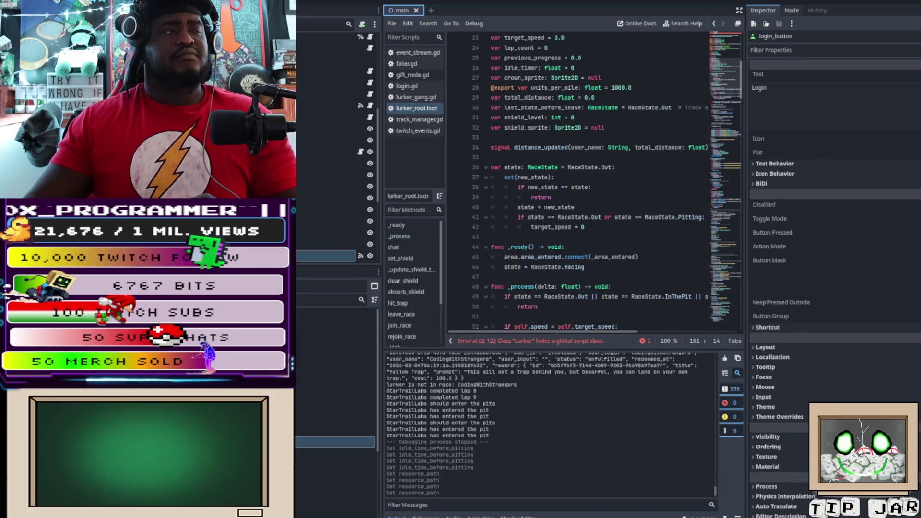
left_click(792, 10)
key("ctrl+shift+w")
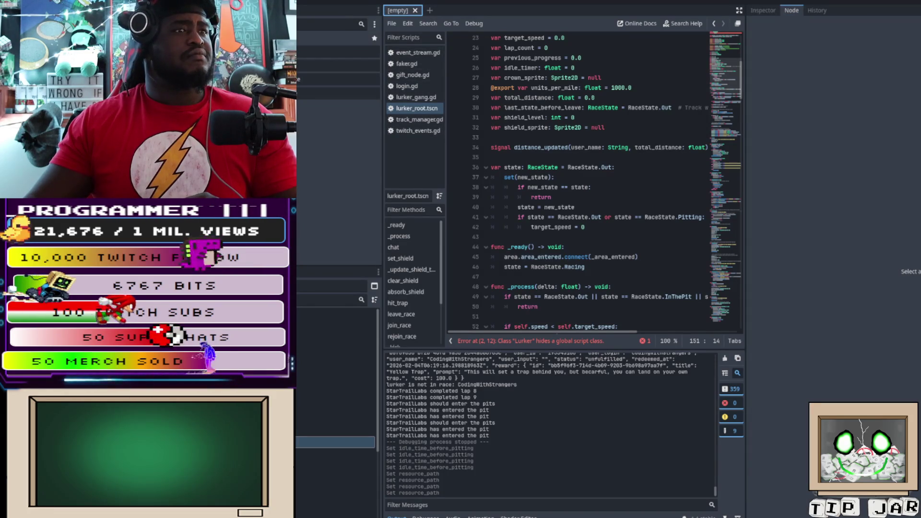
left_click(762, 10)
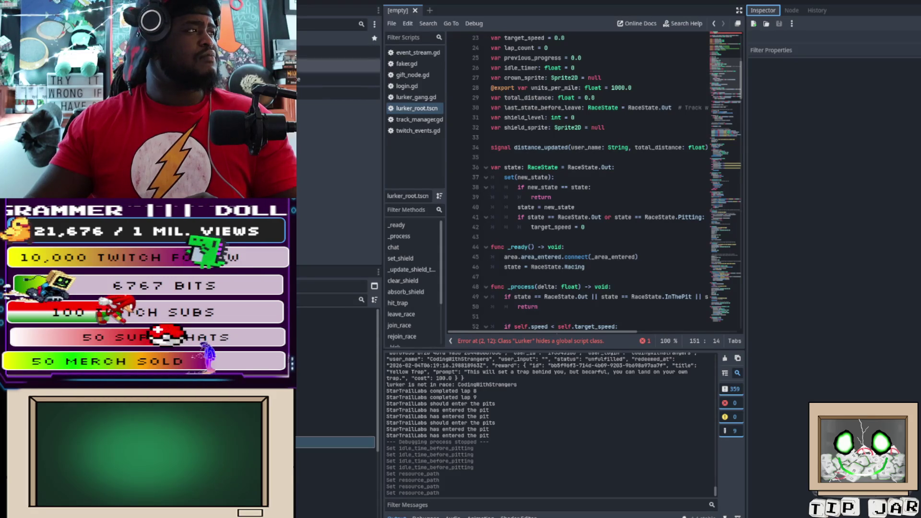
Add and undo a Node2D root in the empty scene, then switch to the Game workspace.
left_click(336, 51)
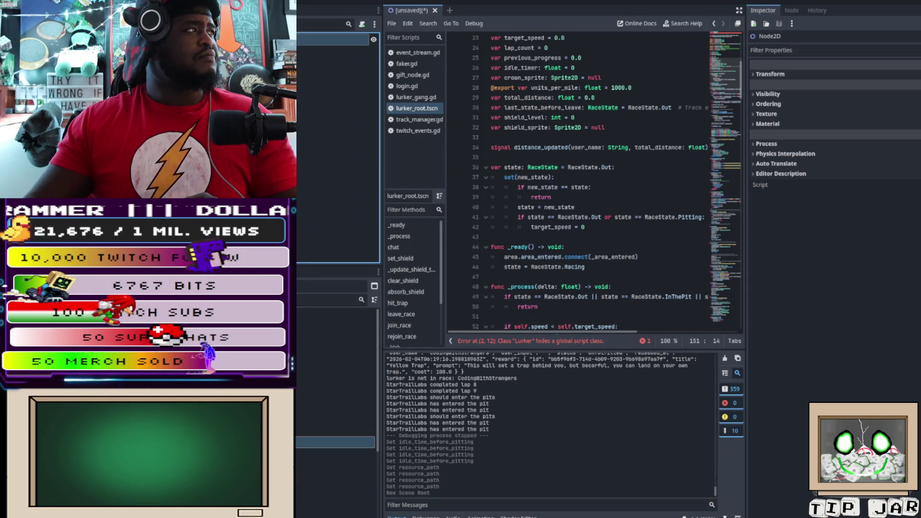
left_click(408, 10)
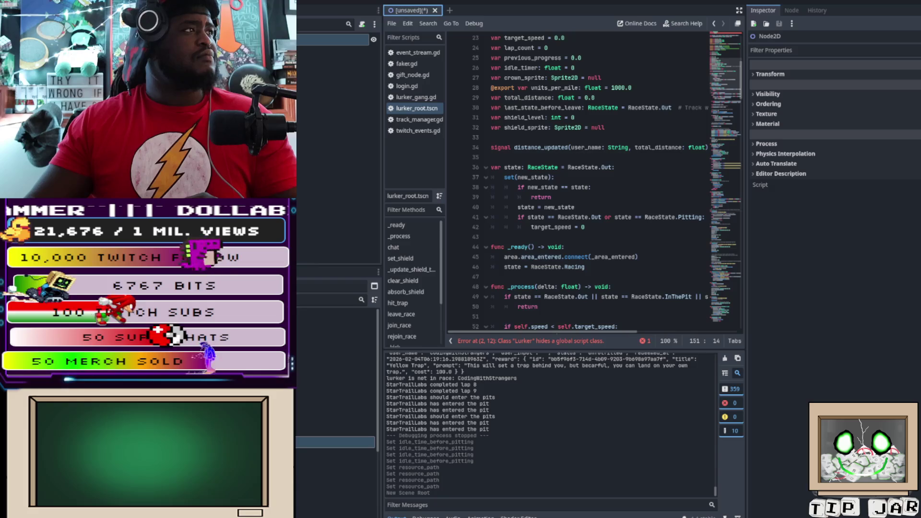
key("ctrl+z")
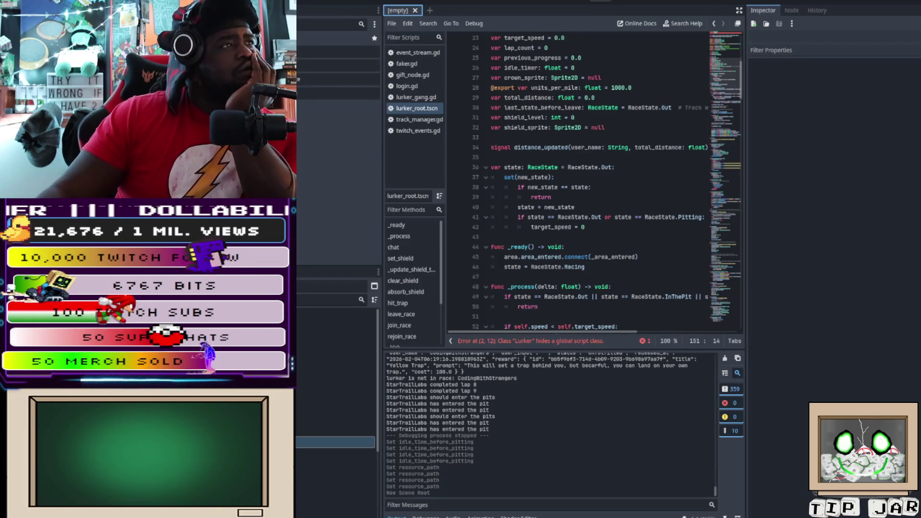
key("ctrl+F1")
key("ctrl+F4")
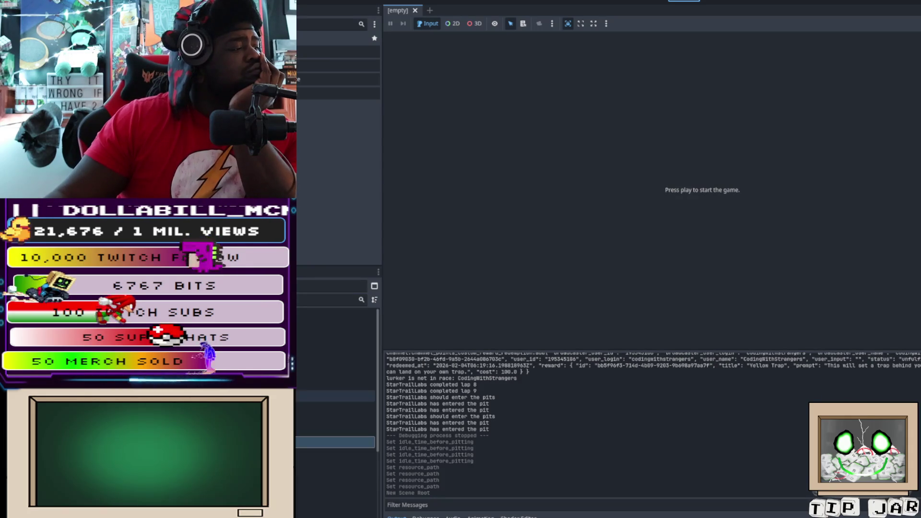
Return to the Script workspace showing the lurker code with its Lurker class-name error.
left_click(336, 419)
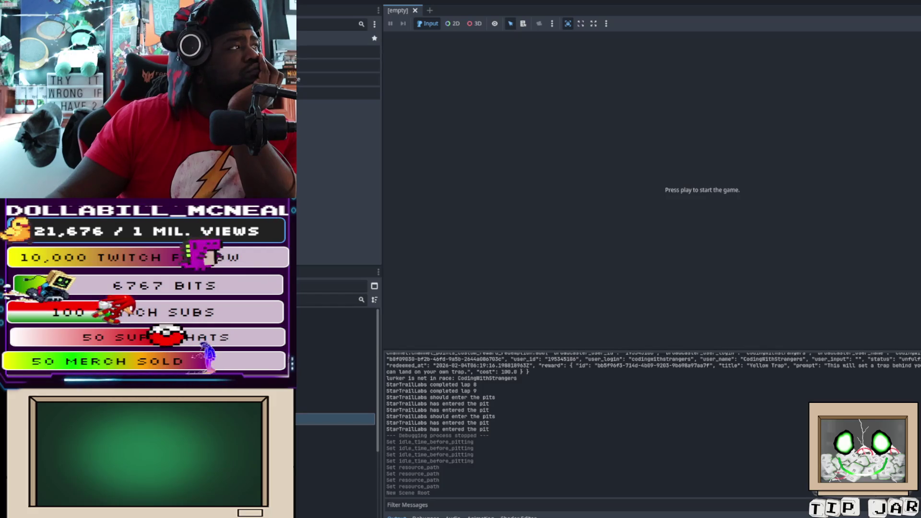
left_click(650, 1)
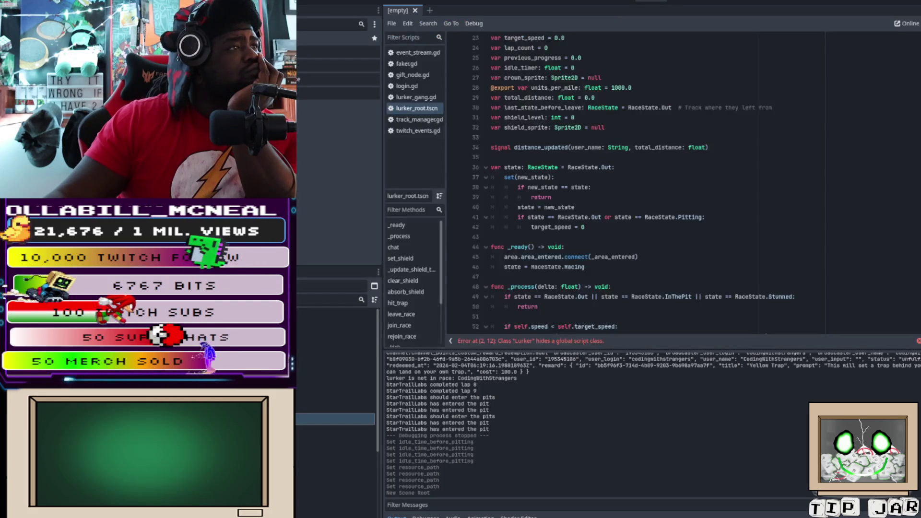
left_click(414, 153)
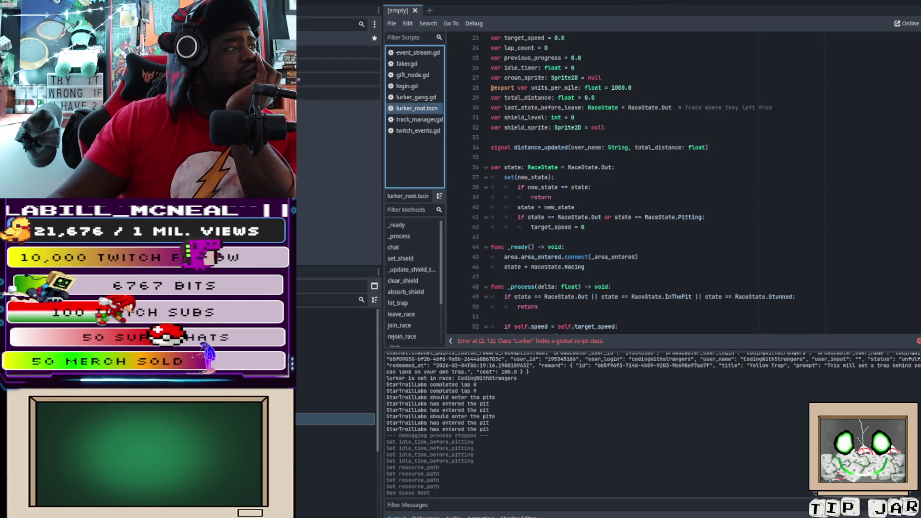